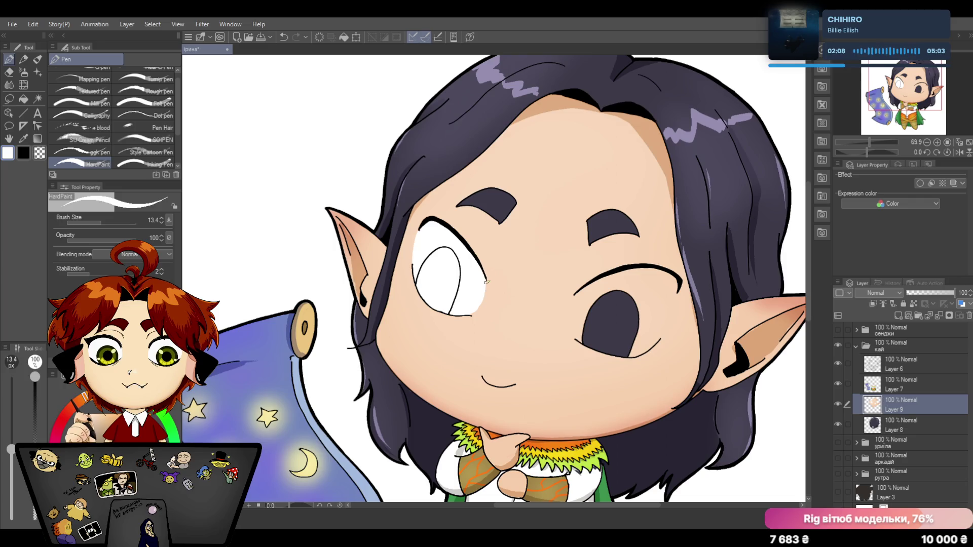
Paint white over the right eye's dark iris, lid and edges until it matches the blank left eye.
{"action": "left_click_drag", "start_coordinate": [593, 263], "coordinate": [589, 274]}
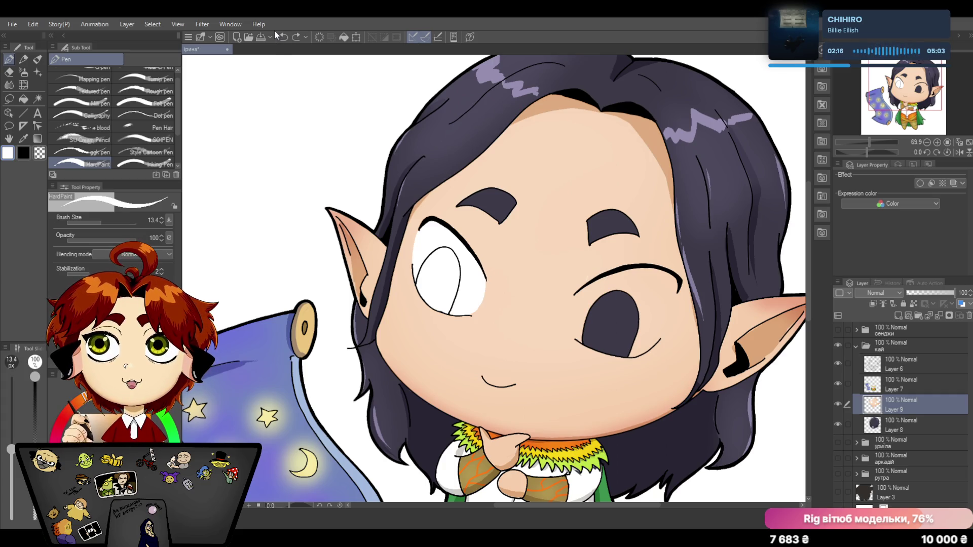
{"action": "mouse_move", "coordinate": [614, 296]}
{"action": "left_mouse_down"}
{"action": "mouse_move", "coordinate": [586, 291]}
{"action": "mouse_move", "coordinate": [578, 299]}
{"action": "left_mouse_up"}
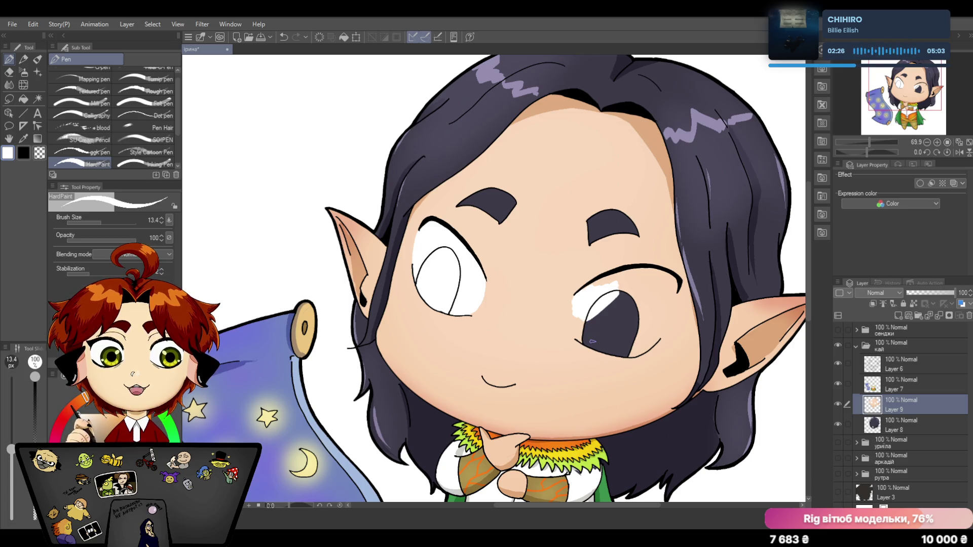
{"action": "left_click_drag", "start_coordinate": [576, 307], "coordinate": [588, 340]}
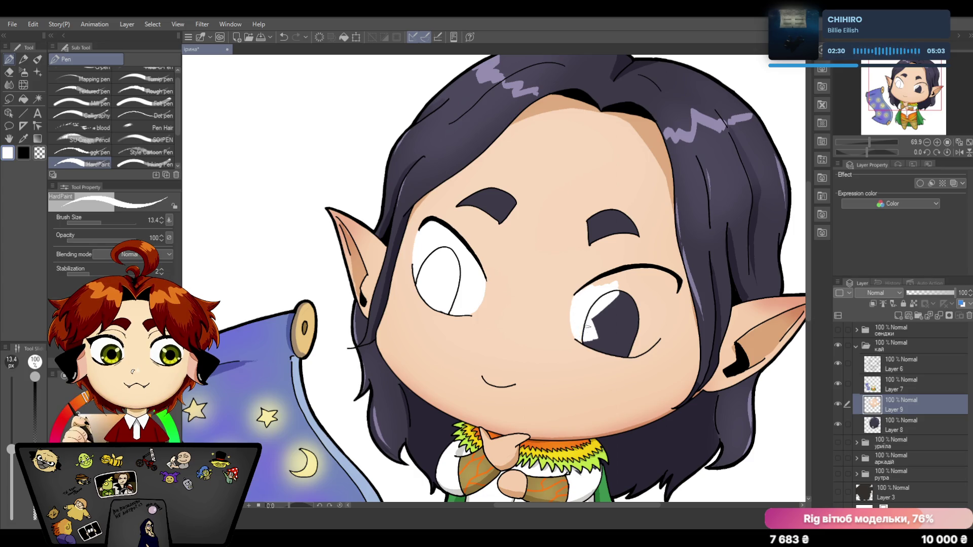
{"action": "mouse_move", "coordinate": [630, 285]}
{"action": "left_mouse_down"}
{"action": "mouse_move", "coordinate": [595, 282]}
{"action": "mouse_move", "coordinate": [662, 276]}
{"action": "mouse_move", "coordinate": [600, 309]}
{"action": "mouse_move", "coordinate": [598, 335]}
{"action": "left_mouse_up"}
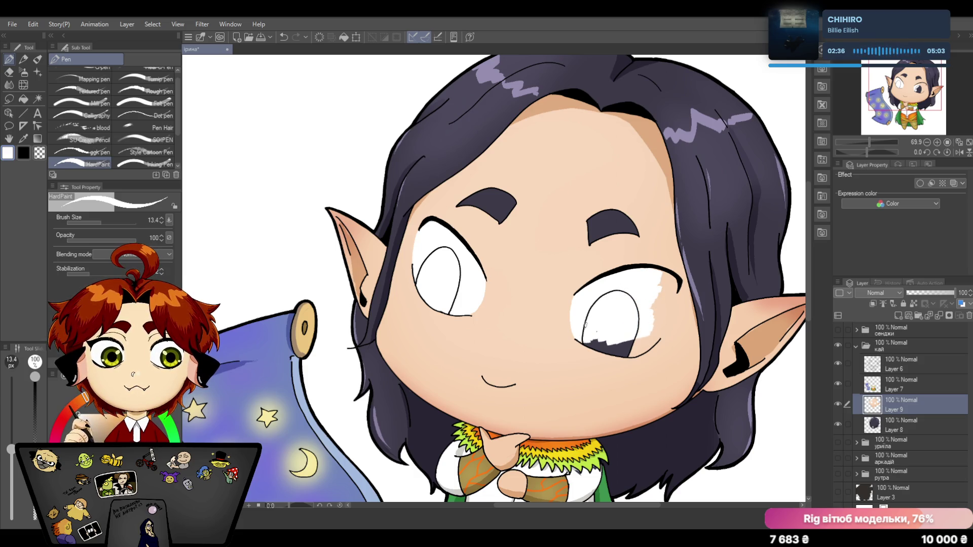
{"action": "mouse_move", "coordinate": [585, 338]}
{"action": "left_mouse_down"}
{"action": "mouse_move", "coordinate": [642, 348]}
{"action": "mouse_move", "coordinate": [630, 351]}
{"action": "left_mouse_up"}
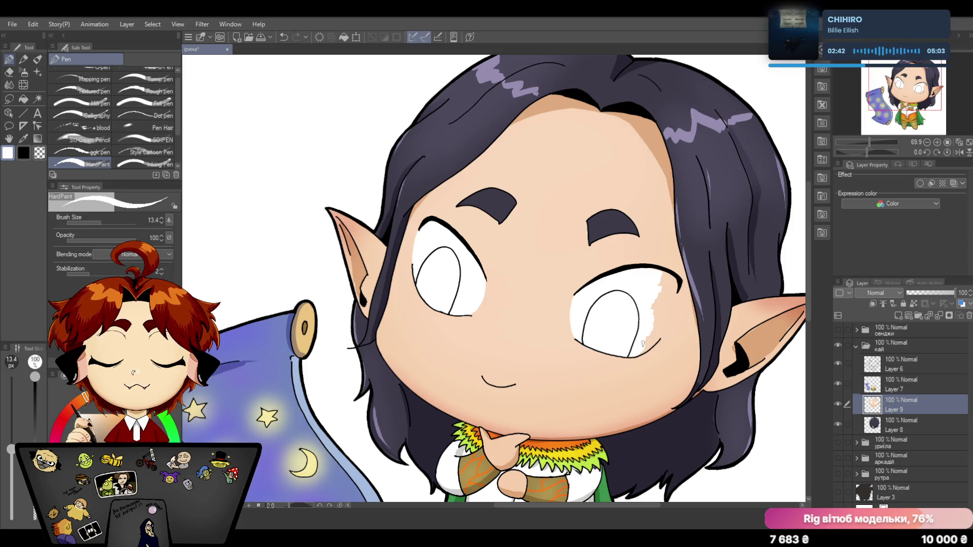
{"action": "left_click_drag", "start_coordinate": [651, 300], "coordinate": [653, 339]}
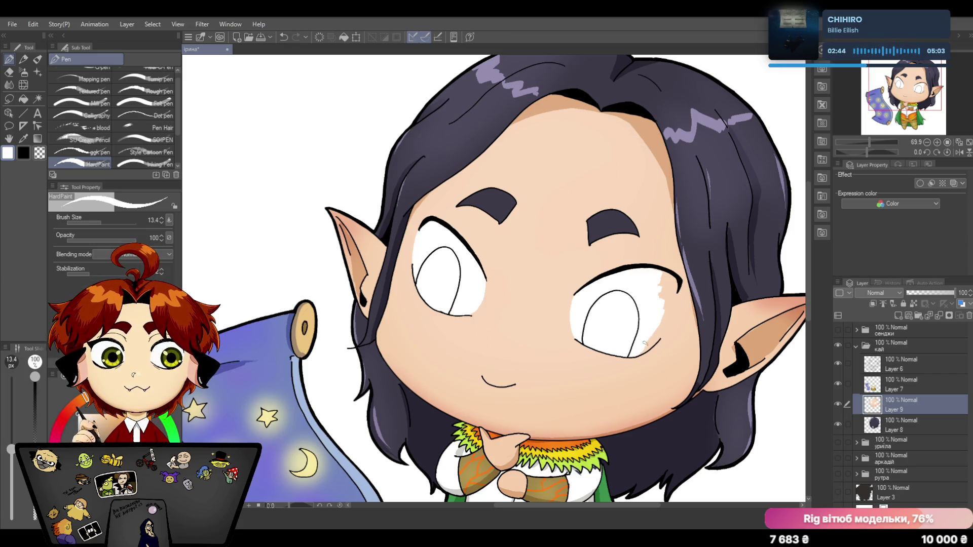
{"action": "left_click_drag", "start_coordinate": [654, 332], "coordinate": [673, 284]}
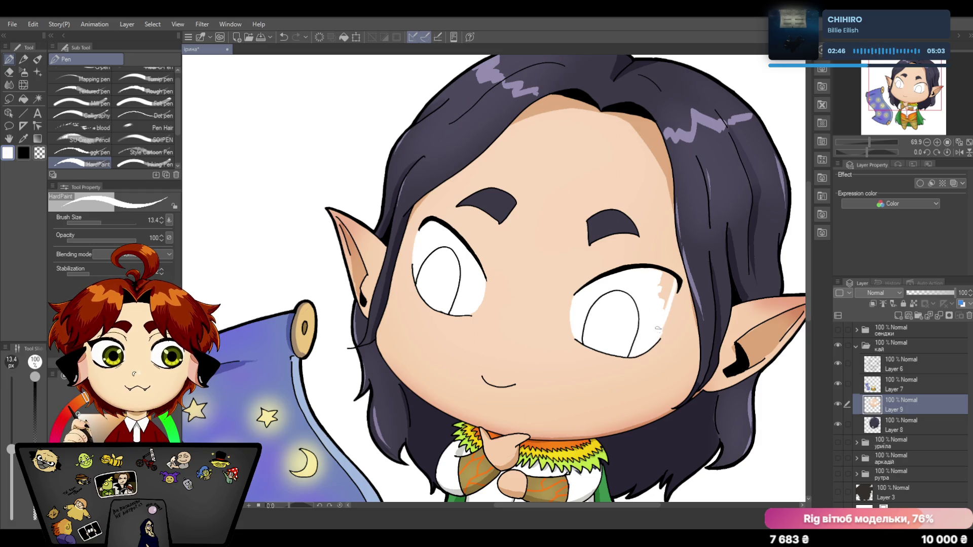
{"action": "left_click_drag", "start_coordinate": [655, 337], "coordinate": [657, 270]}
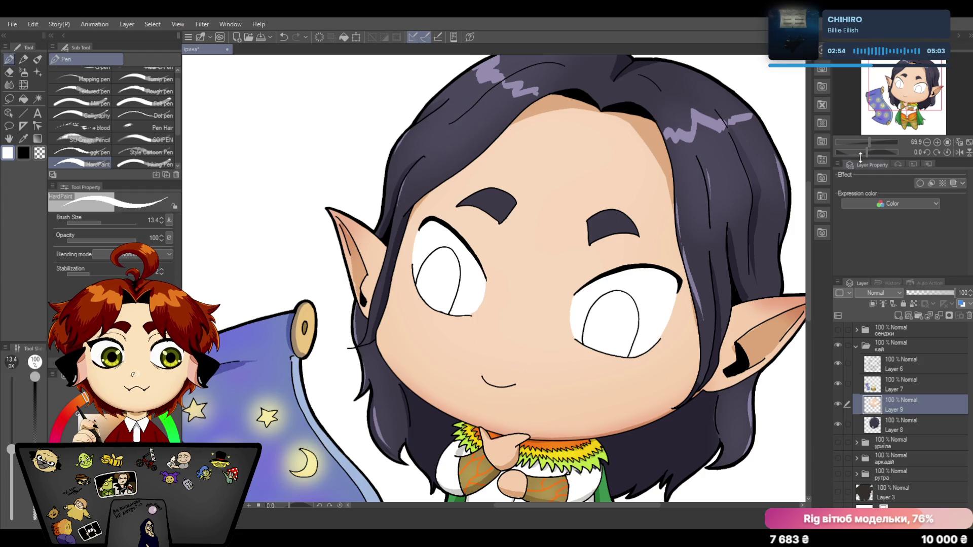
{"action": "left_click_drag", "start_coordinate": [869, 141], "coordinate": [869, 141]}
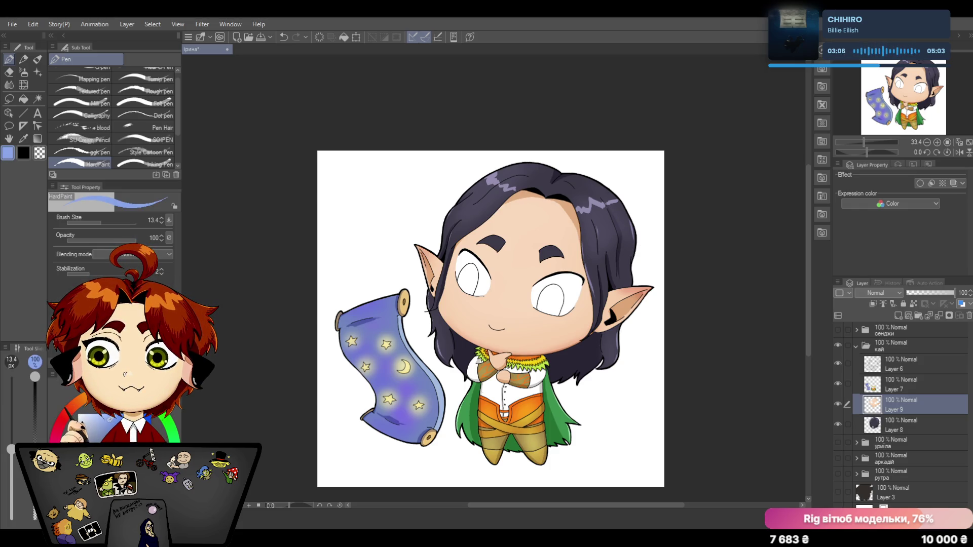
Zoom in on the face and fill the left eye's iris with light blue out to its outline.
{"action": "left_click_drag", "start_coordinate": [864, 141], "coordinate": [872, 138]}
{"action": "mouse_move", "coordinate": [423, 253]}
{"action": "left_mouse_down"}
{"action": "mouse_move", "coordinate": [406, 297]}
{"action": "mouse_move", "coordinate": [390, 279]}
{"action": "mouse_move", "coordinate": [420, 238]}
{"action": "mouse_move", "coordinate": [415, 309]}
{"action": "mouse_move", "coordinate": [390, 287]}
{"action": "mouse_move", "coordinate": [408, 316]}
{"action": "mouse_move", "coordinate": [428, 322]}
{"action": "left_mouse_up"}
{"action": "mouse_move", "coordinate": [435, 273]}
{"action": "left_mouse_down"}
{"action": "mouse_move", "coordinate": [428, 314]}
{"action": "mouse_move", "coordinate": [421, 273]}
{"action": "mouse_move", "coordinate": [441, 314]}
{"action": "mouse_move", "coordinate": [420, 322]}
{"action": "left_mouse_up"}
{"action": "left_click_drag", "start_coordinate": [440, 271], "coordinate": [430, 235]}
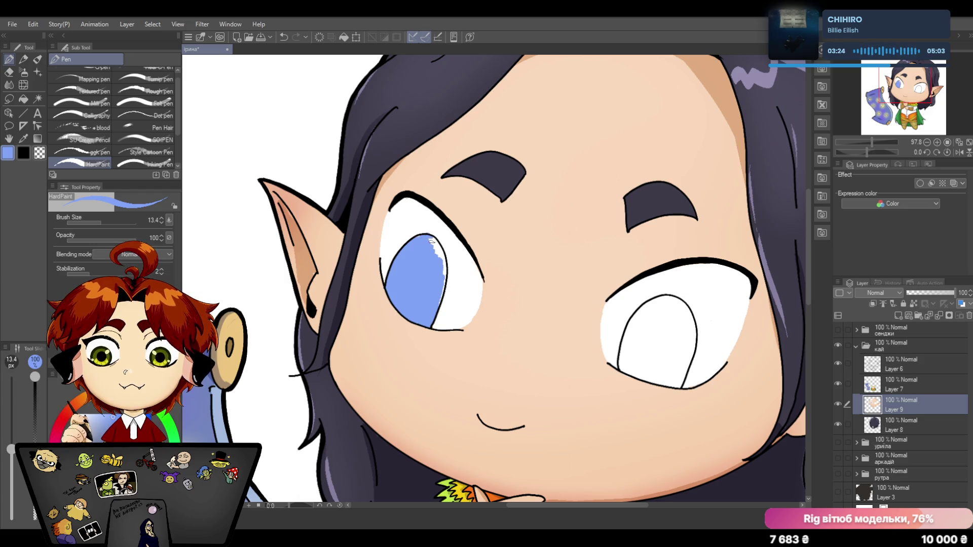
Undo the stray stroke and finish filling the left iris with light blue.
{"action": "left_click", "coordinate": [285, 37]}
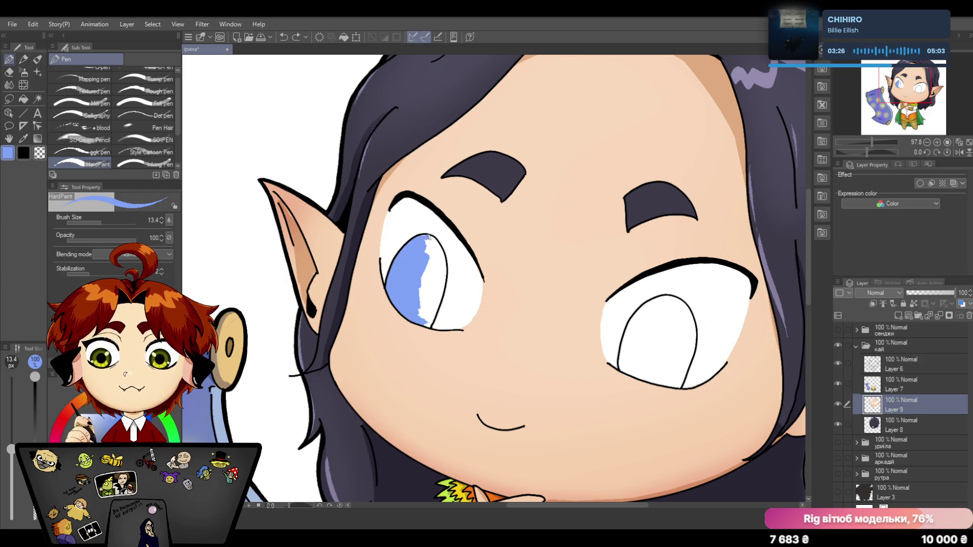
{"action": "mouse_move", "coordinate": [430, 240]}
{"action": "left_mouse_down"}
{"action": "mouse_move", "coordinate": [433, 266]}
{"action": "mouse_move", "coordinate": [440, 259]}
{"action": "mouse_move", "coordinate": [428, 309]}
{"action": "left_mouse_up"}
{"action": "mouse_move", "coordinate": [433, 265]}
{"action": "left_mouse_down"}
{"action": "mouse_move", "coordinate": [421, 310]}
{"action": "mouse_move", "coordinate": [438, 293]}
{"action": "mouse_move", "coordinate": [418, 318]}
{"action": "mouse_move", "coordinate": [435, 308]}
{"action": "left_mouse_up"}
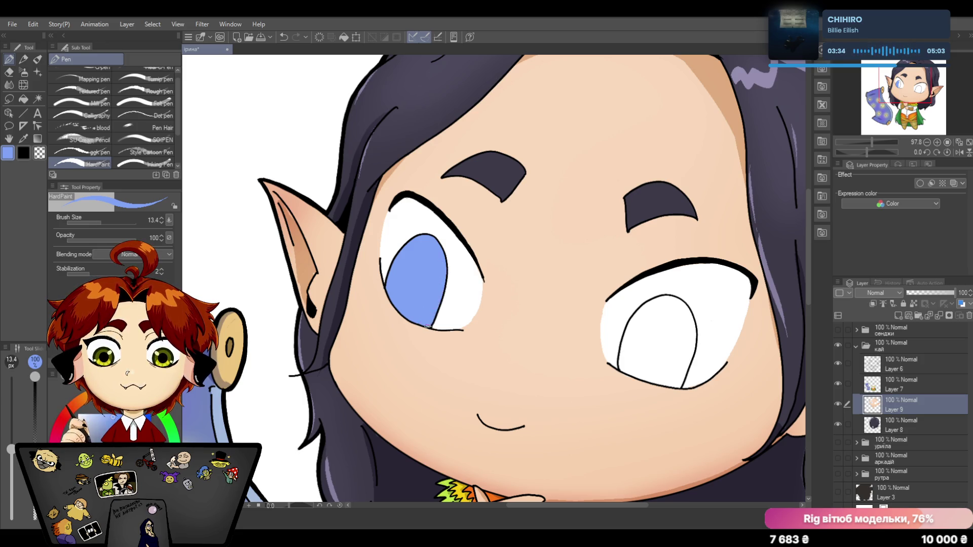
Paint the right iris light blue, undoing stray strokes, then begin a darker oval in the left iris.
{"action": "left_click_drag", "start_coordinate": [657, 334], "coordinate": [639, 362]}
{"action": "mouse_move", "coordinate": [656, 310]}
{"action": "left_mouse_down"}
{"action": "mouse_move", "coordinate": [633, 355]}
{"action": "mouse_move", "coordinate": [623, 341]}
{"action": "mouse_move", "coordinate": [623, 365]}
{"action": "mouse_move", "coordinate": [647, 375]}
{"action": "mouse_move", "coordinate": [667, 303]}
{"action": "mouse_move", "coordinate": [644, 310]}
{"action": "mouse_move", "coordinate": [680, 303]}
{"action": "left_mouse_up"}
{"action": "key", "text": "ctrl+z"}
{"action": "key", "text": "ctrl+z"}
{"action": "mouse_move", "coordinate": [646, 326]}
{"action": "left_mouse_down"}
{"action": "mouse_move", "coordinate": [662, 301]}
{"action": "mouse_move", "coordinate": [637, 318]}
{"action": "mouse_move", "coordinate": [674, 300]}
{"action": "mouse_move", "coordinate": [655, 355]}
{"action": "left_mouse_up"}
{"action": "mouse_move", "coordinate": [670, 304]}
{"action": "left_mouse_down"}
{"action": "mouse_move", "coordinate": [659, 372]}
{"action": "mouse_move", "coordinate": [647, 374]}
{"action": "mouse_move", "coordinate": [664, 377]}
{"action": "mouse_move", "coordinate": [684, 314]}
{"action": "mouse_move", "coordinate": [683, 365]}
{"action": "mouse_move", "coordinate": [690, 331]}
{"action": "mouse_move", "coordinate": [692, 351]}
{"action": "mouse_move", "coordinate": [679, 375]}
{"action": "mouse_move", "coordinate": [649, 379]}
{"action": "mouse_move", "coordinate": [679, 369]}
{"action": "mouse_move", "coordinate": [680, 384]}
{"action": "left_mouse_up"}
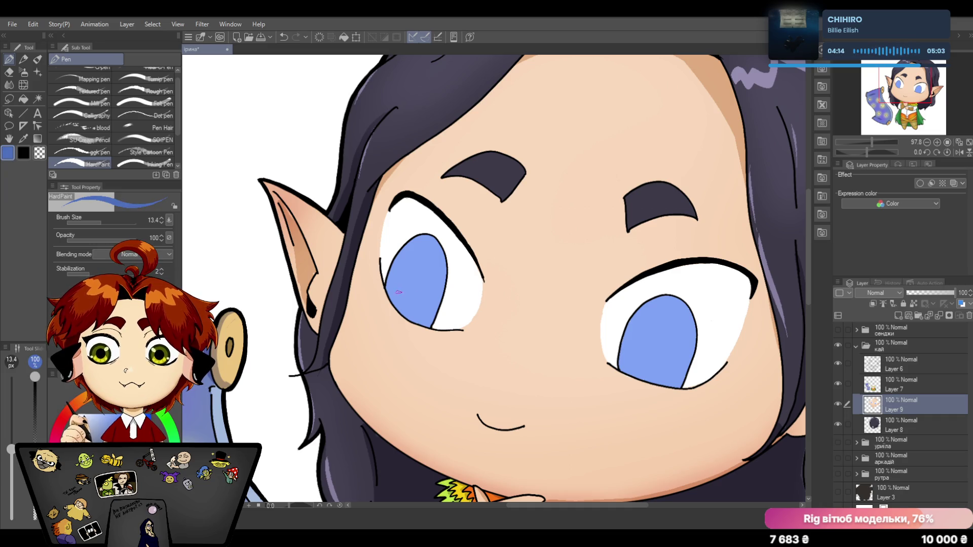
{"action": "mouse_move", "coordinate": [390, 298]}
{"action": "left_mouse_down"}
{"action": "mouse_move", "coordinate": [431, 296]}
{"action": "mouse_move", "coordinate": [406, 320]}
{"action": "mouse_move", "coordinate": [390, 299]}
{"action": "mouse_move", "coordinate": [413, 304]}
{"action": "mouse_move", "coordinate": [398, 294]}
{"action": "mouse_move", "coordinate": [395, 302]}
{"action": "mouse_move", "coordinate": [418, 271]}
{"action": "mouse_move", "coordinate": [424, 302]}
{"action": "left_mouse_up"}
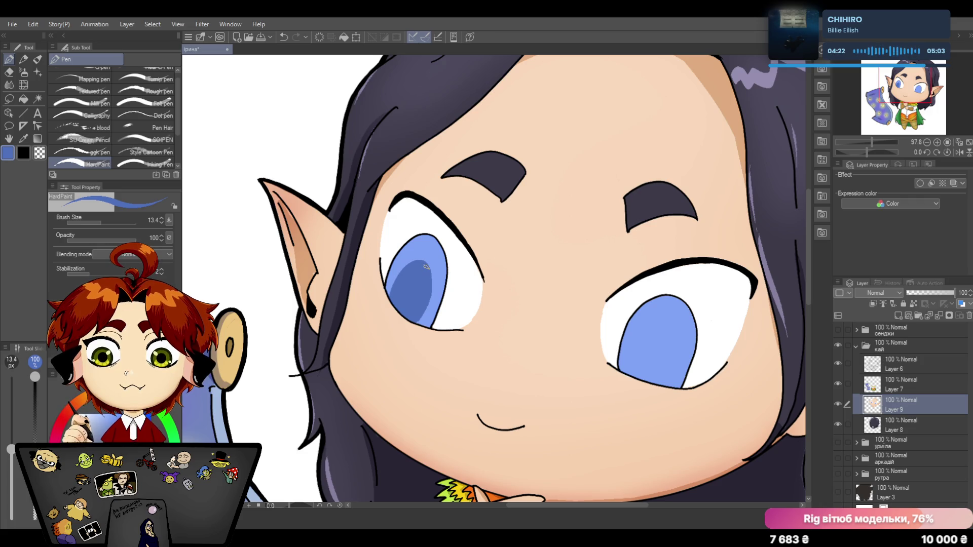
Shade a darker blue oval inside the right iris to match the left eye.
{"action": "mouse_move", "coordinate": [627, 373]}
{"action": "left_mouse_down"}
{"action": "mouse_move", "coordinate": [666, 381]}
{"action": "mouse_move", "coordinate": [631, 373]}
{"action": "left_mouse_up"}
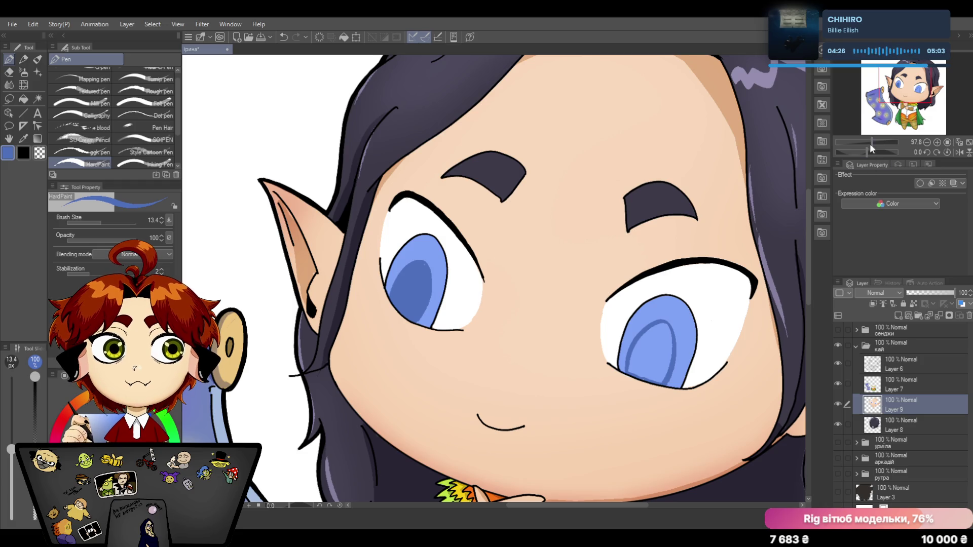
{"action": "left_click_drag", "start_coordinate": [869, 144], "coordinate": [873, 145]}
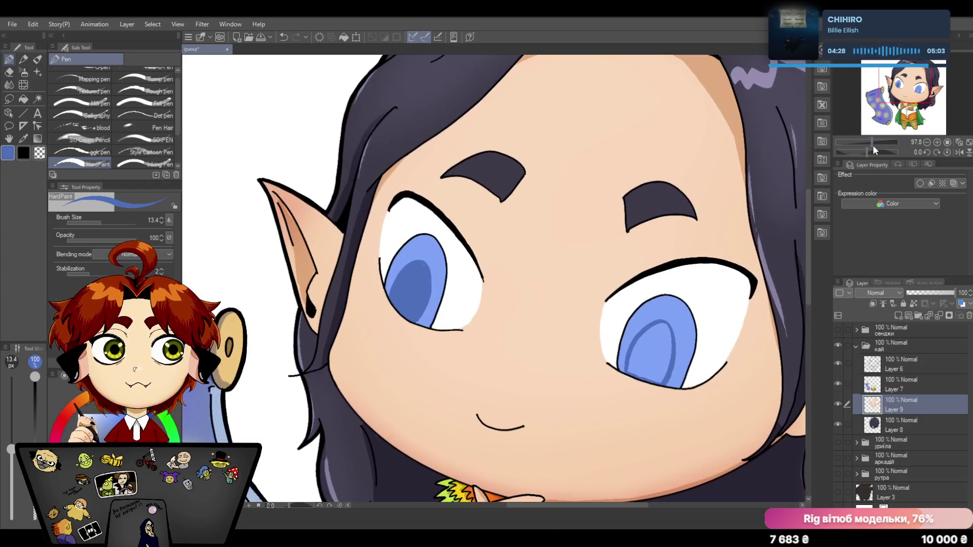
{"action": "mouse_move", "coordinate": [661, 337]}
{"action": "left_mouse_down"}
{"action": "mouse_move", "coordinate": [636, 366]}
{"action": "mouse_move", "coordinate": [641, 375]}
{"action": "left_mouse_up"}
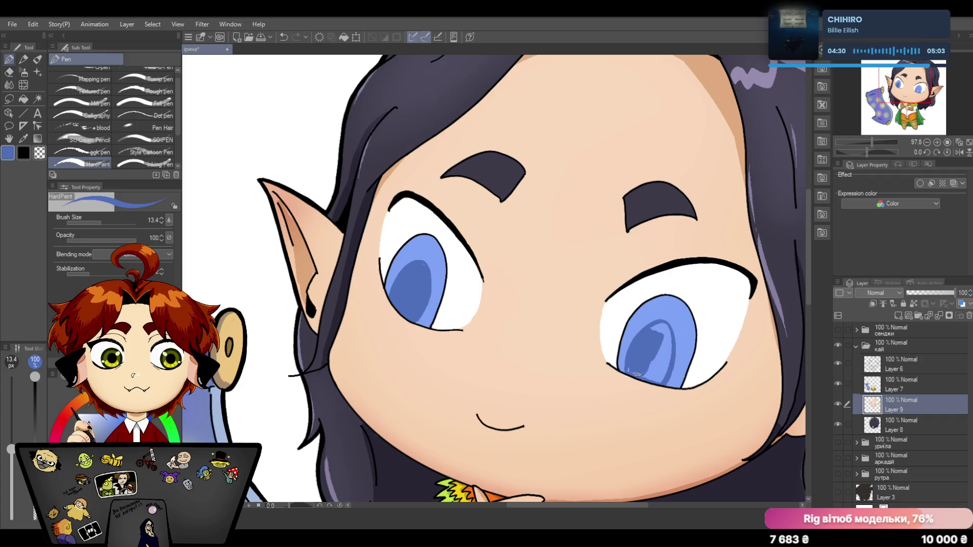
{"action": "mouse_move", "coordinate": [649, 337]}
{"action": "left_mouse_down"}
{"action": "mouse_move", "coordinate": [645, 379]}
{"action": "mouse_move", "coordinate": [668, 331]}
{"action": "mouse_move", "coordinate": [662, 324]}
{"action": "mouse_move", "coordinate": [666, 366]}
{"action": "left_mouse_up"}
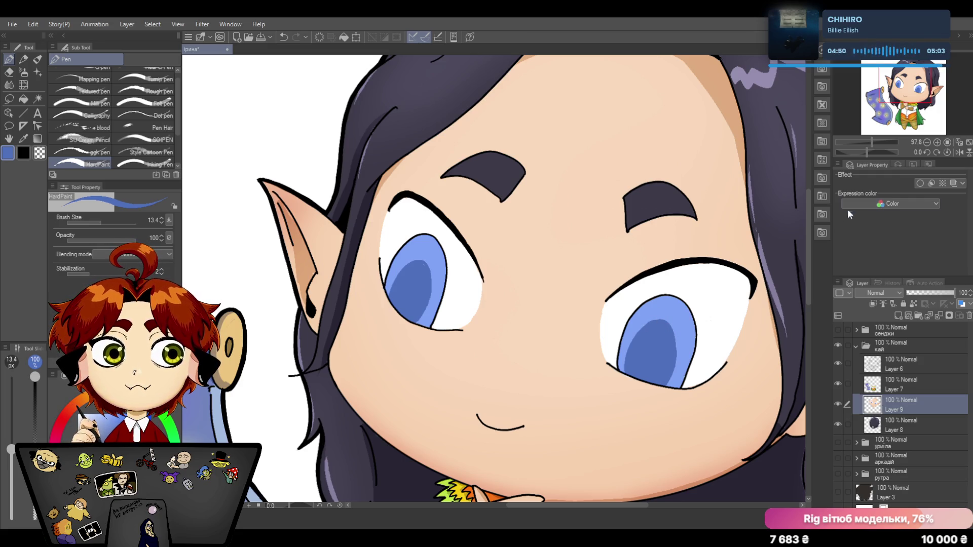
{"action": "left_click_drag", "start_coordinate": [865, 145], "coordinate": [871, 146]}
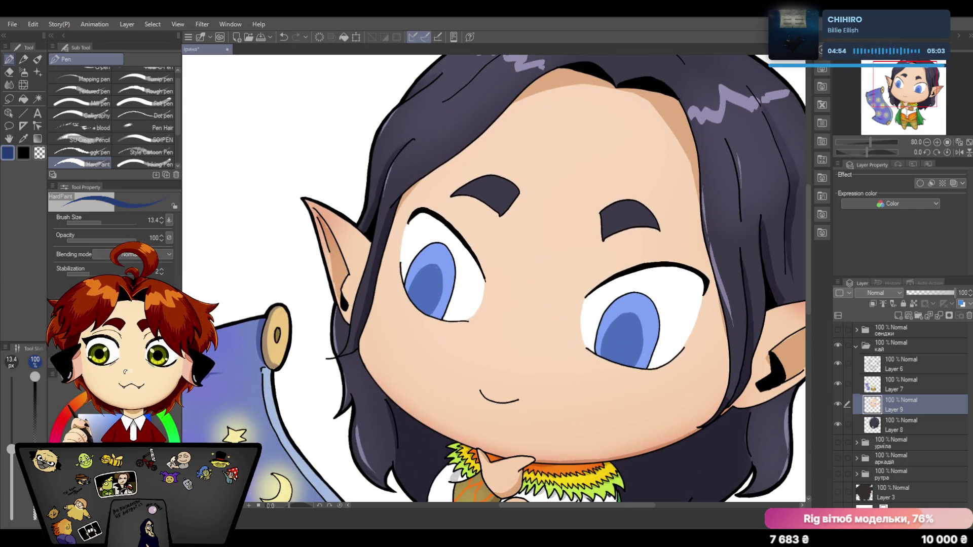
Try dark pupils in both irises and a line along the left iris edge, then undo the line.
{"action": "left_click_drag", "start_coordinate": [421, 291], "coordinate": [419, 290]}
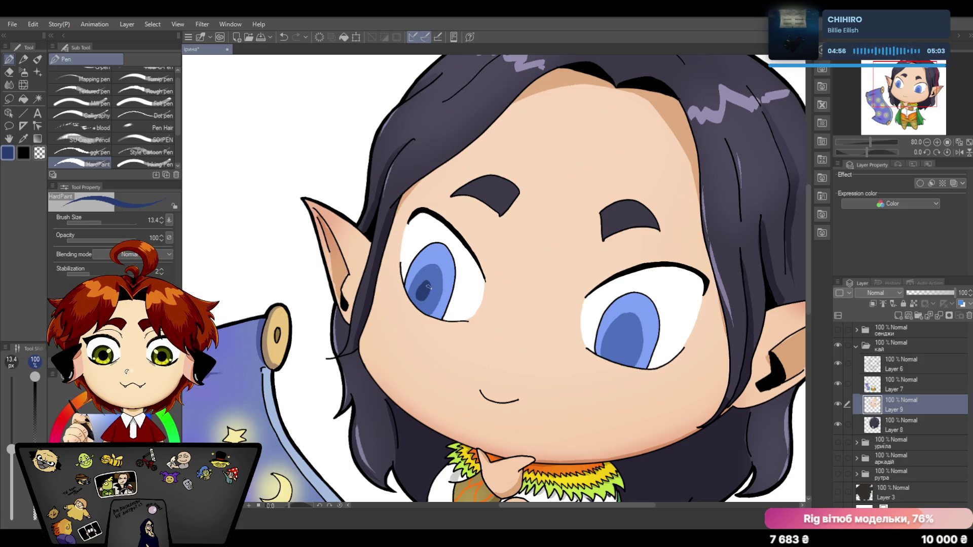
{"action": "left_click_drag", "start_coordinate": [618, 341], "coordinate": [621, 337]}
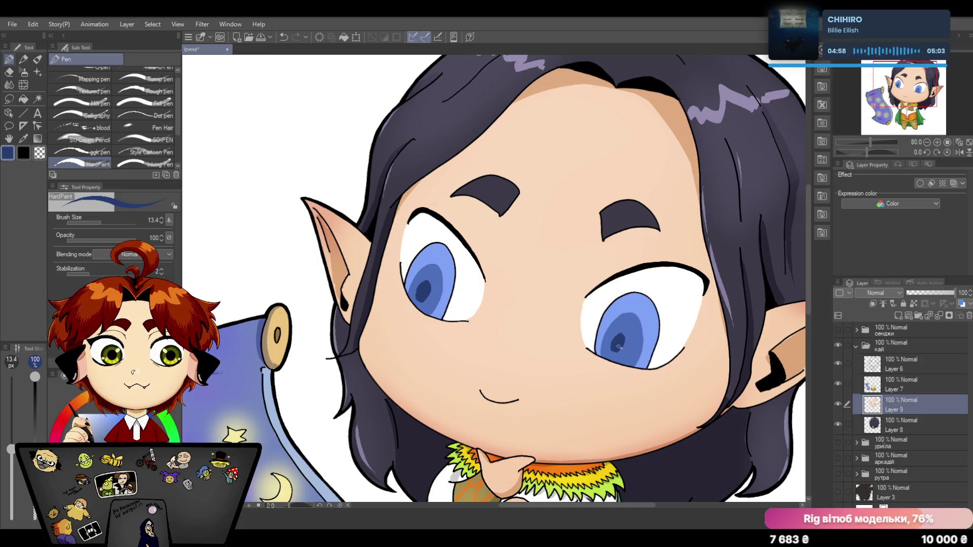
{"action": "left_click_drag", "start_coordinate": [870, 142], "coordinate": [860, 143]}
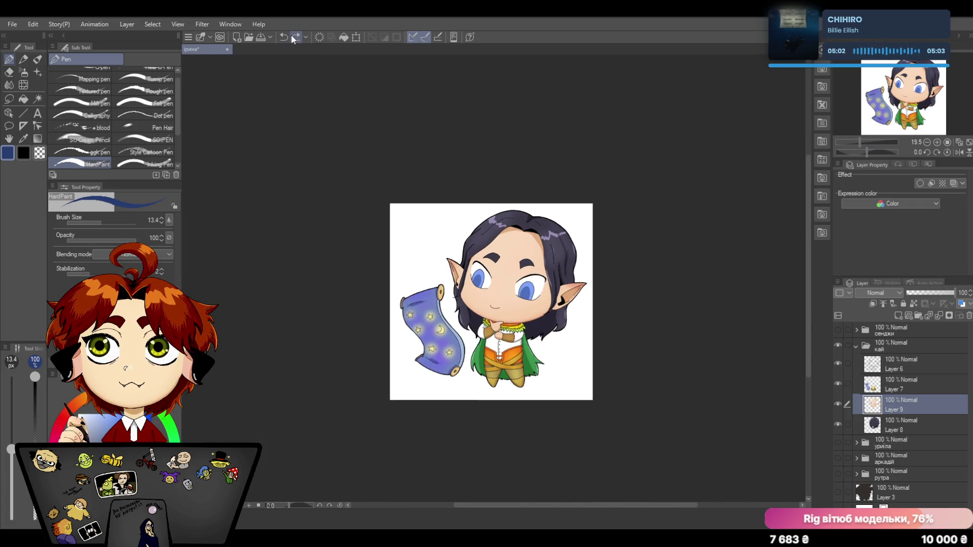
{"action": "left_click_drag", "start_coordinate": [864, 140], "coordinate": [874, 139]}
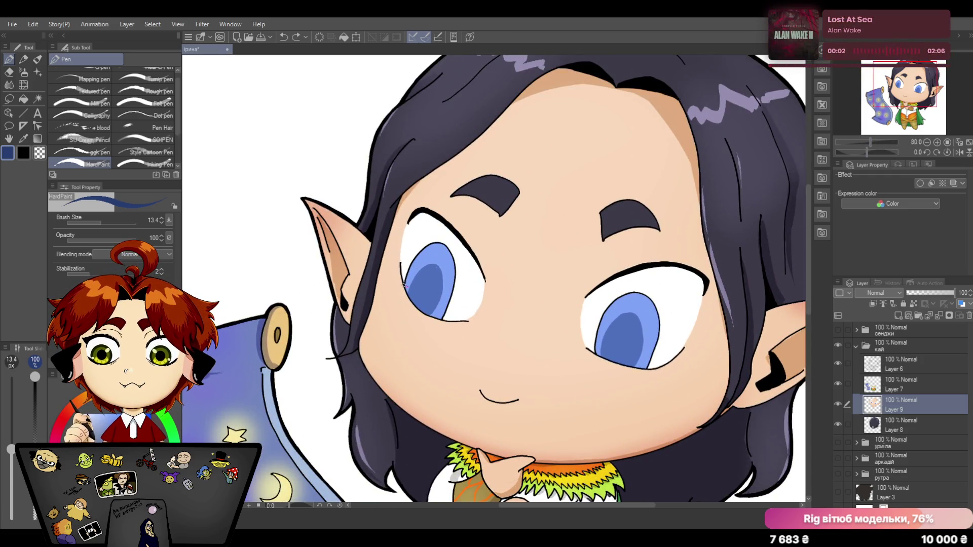
{"action": "mouse_move", "coordinate": [405, 279]}
{"action": "left_mouse_down"}
{"action": "mouse_move", "coordinate": [430, 246]}
{"action": "mouse_move", "coordinate": [444, 244]}
{"action": "mouse_move", "coordinate": [453, 281]}
{"action": "mouse_move", "coordinate": [440, 320]}
{"action": "left_mouse_up"}
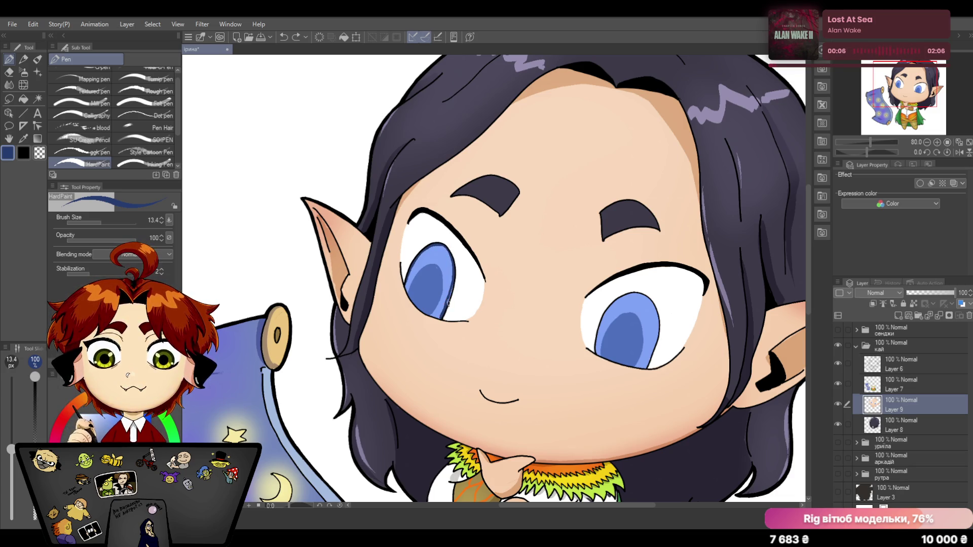
{"action": "left_click", "coordinate": [284, 36]}
Switch to the Inking Pen at brush size 6 and eyedrop the light iris blue.
{"action": "left_click", "coordinate": [144, 163]}
{"action": "key", "text": "bracketright"}
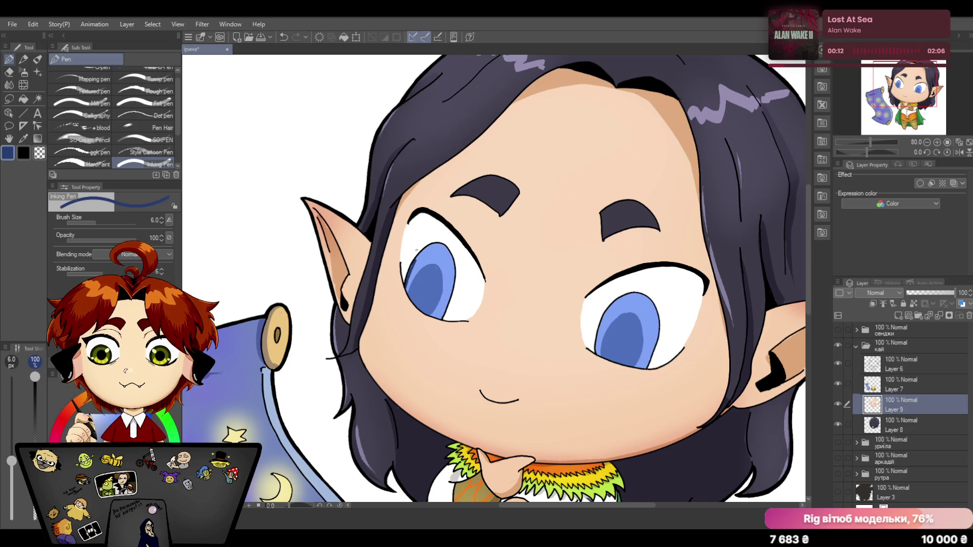
{"action": "left_click", "coordinate": [410, 274], "text": "alt"}
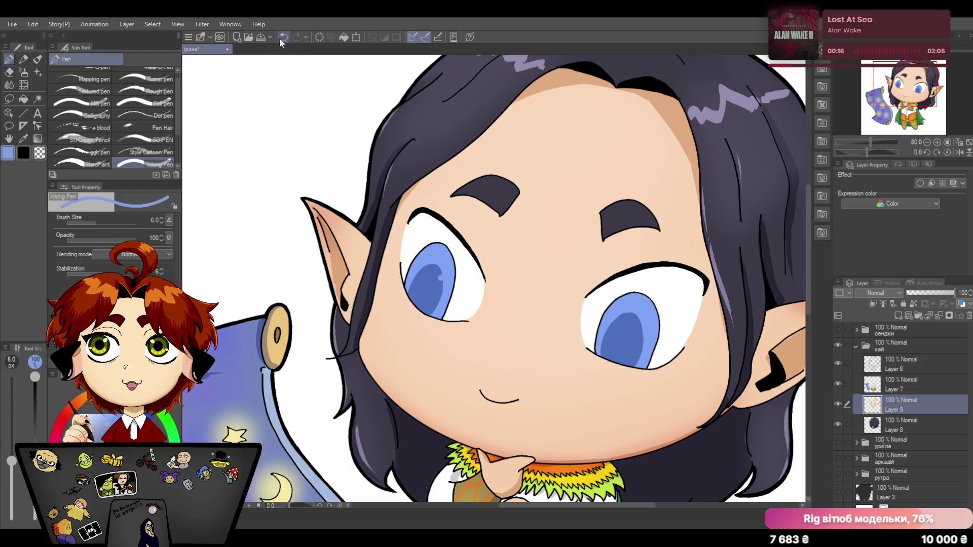
Draw shine highlight strokes on the left and right irises, then check the whole character.
{"action": "left_click_drag", "start_coordinate": [439, 276], "coordinate": [446, 271]}
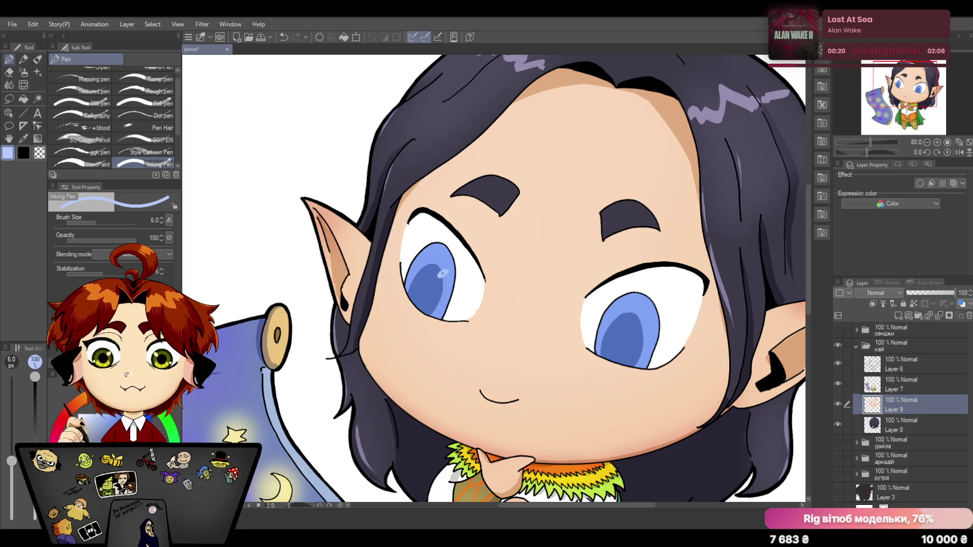
{"action": "left_click_drag", "start_coordinate": [437, 277], "coordinate": [449, 269]}
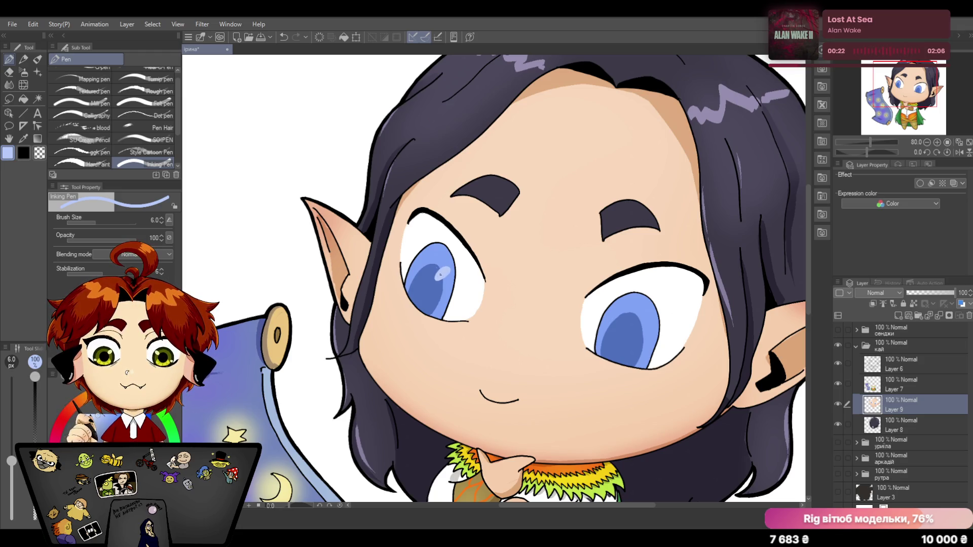
{"action": "mouse_move", "coordinate": [637, 329]}
{"action": "left_mouse_down"}
{"action": "mouse_move", "coordinate": [651, 319]}
{"action": "mouse_move", "coordinate": [600, 343]}
{"action": "left_mouse_up"}
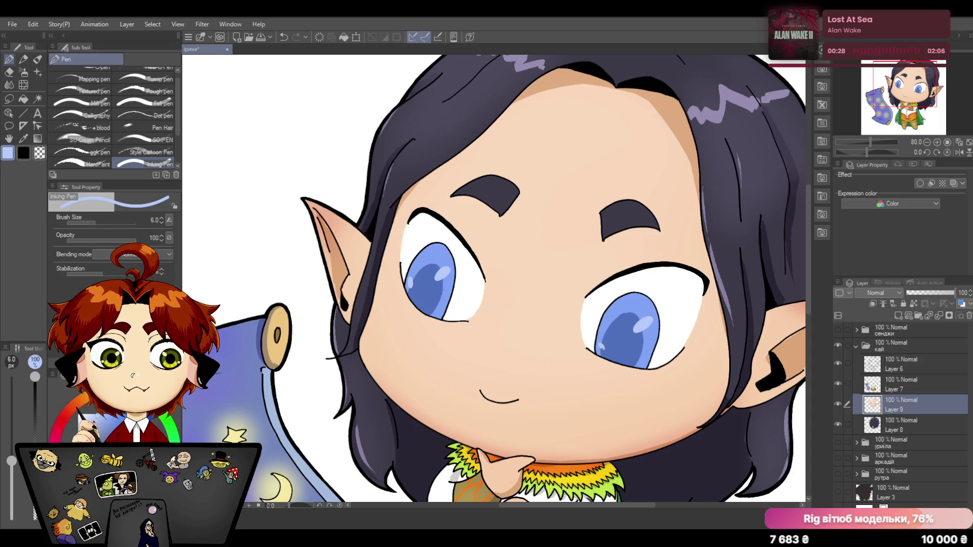
{"action": "left_click_drag", "start_coordinate": [870, 142], "coordinate": [858, 143]}
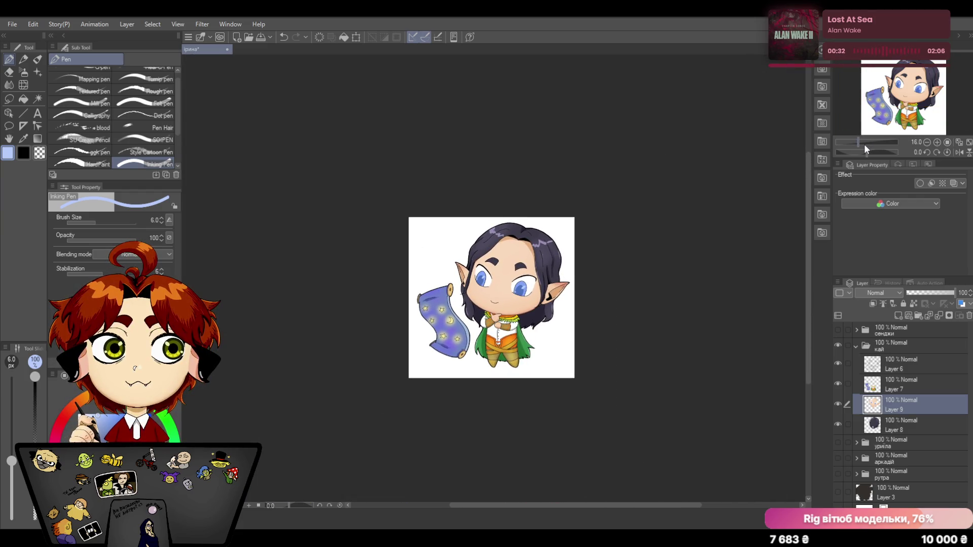
{"action": "left_click", "coordinate": [858, 141]}
{"action": "left_click_drag", "start_coordinate": [859, 144], "coordinate": [873, 143]}
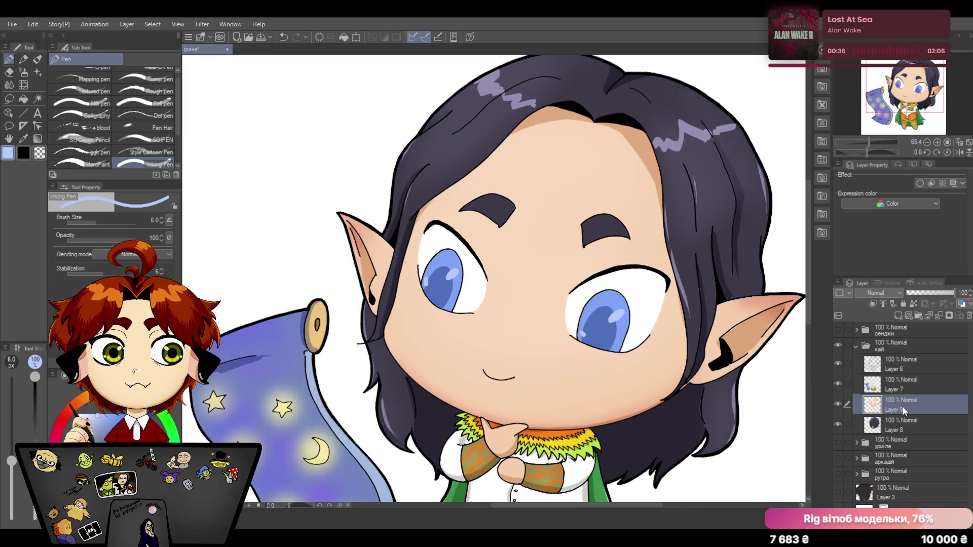
Add a new raster layer clipped to the layer below with Multiply blending.
{"action": "left_click", "coordinate": [907, 314]}
{"action": "left_click", "coordinate": [874, 305]}
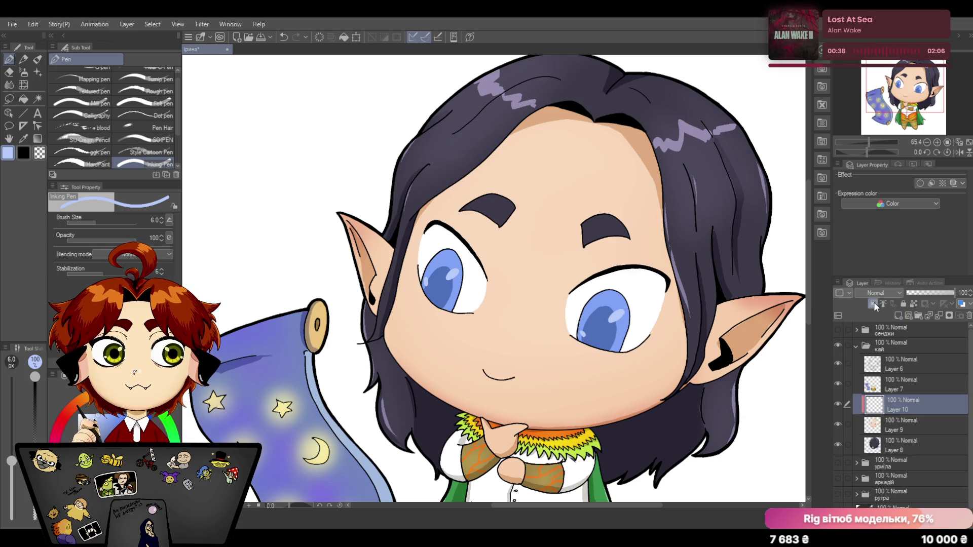
{"action": "scroll", "coordinate": [876, 293], "scroll_direction": "down", "scroll_amount": 2}
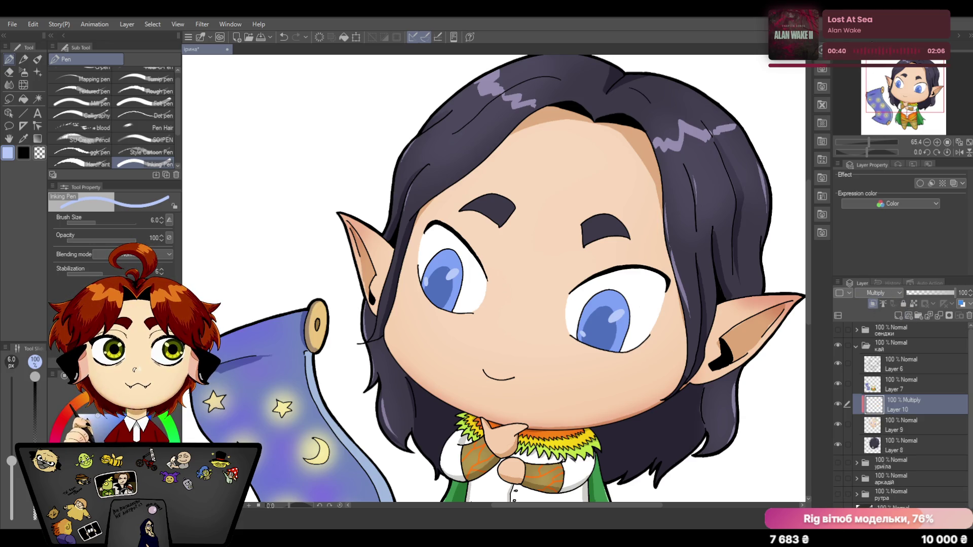
{"action": "left_click", "coordinate": [85, 164]}
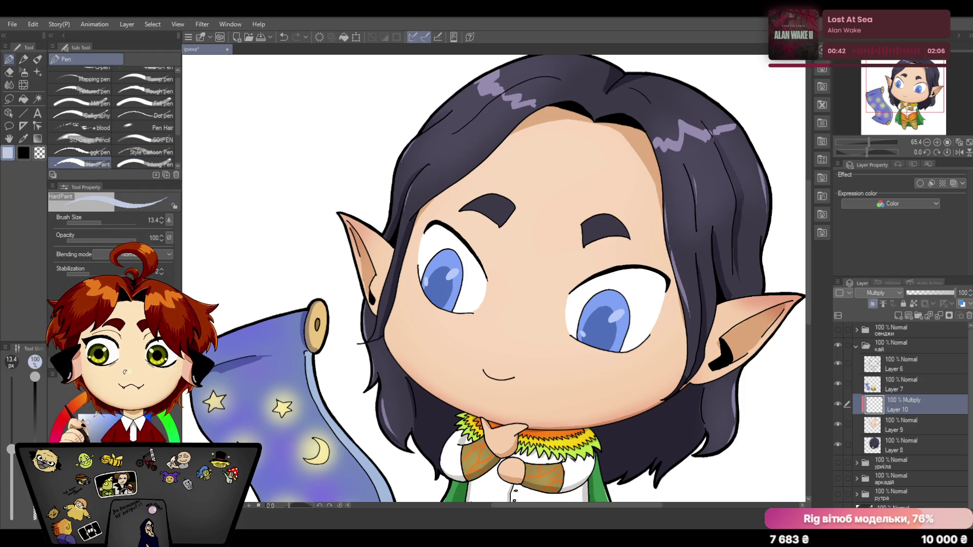
Paint grey shading under the right and left upper eyelids, redoing strokes that went wrong.
{"action": "left_click_drag", "start_coordinate": [621, 273], "coordinate": [578, 289]}
{"action": "mouse_move", "coordinate": [638, 270]}
{"action": "left_mouse_down"}
{"action": "mouse_move", "coordinate": [589, 284]}
{"action": "mouse_move", "coordinate": [658, 271]}
{"action": "left_mouse_up"}
{"action": "left_click", "coordinate": [282, 35]}
{"action": "left_click", "coordinate": [285, 36]}
{"action": "left_click", "coordinate": [285, 36]}
{"action": "left_click_drag", "start_coordinate": [571, 292], "coordinate": [665, 288]}
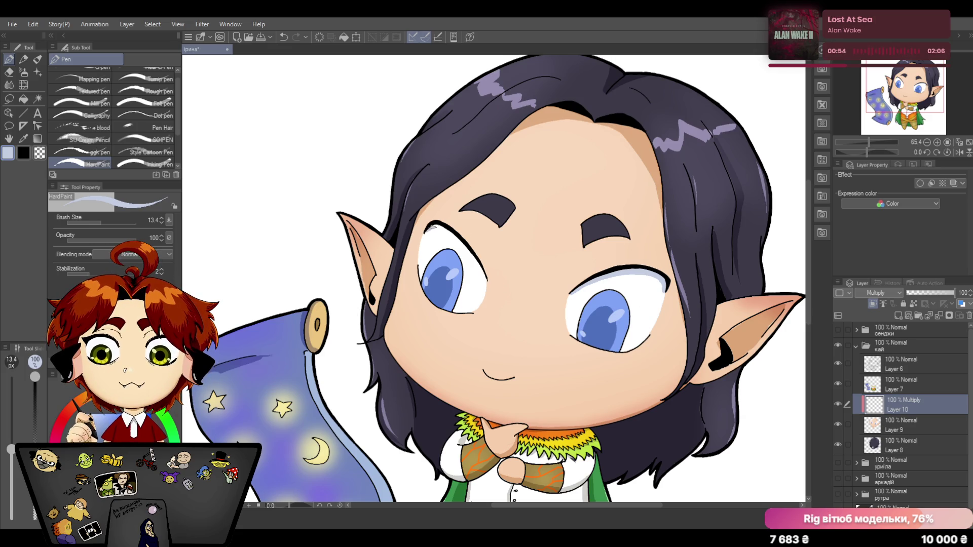
{"action": "left_click_drag", "start_coordinate": [425, 228], "coordinate": [464, 248]}
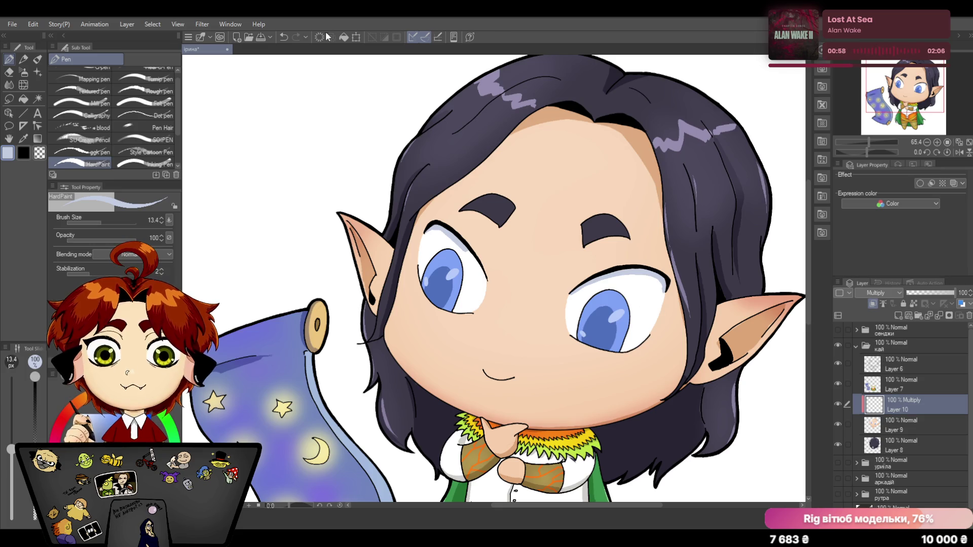
{"action": "key", "text": "ctrl+z"}
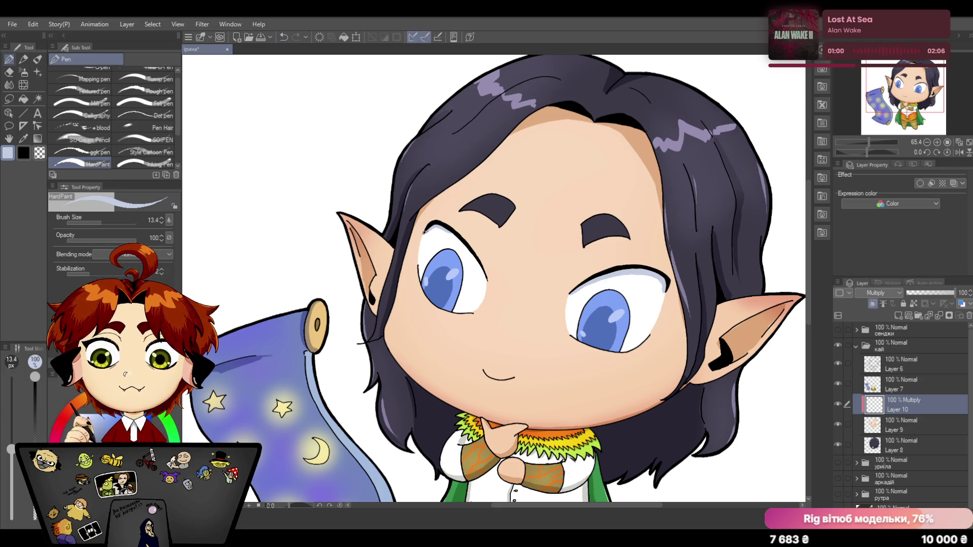
{"action": "mouse_move", "coordinate": [425, 231]}
{"action": "left_mouse_down"}
{"action": "mouse_move", "coordinate": [468, 250]}
{"action": "mouse_move", "coordinate": [485, 278]}
{"action": "left_mouse_up"}
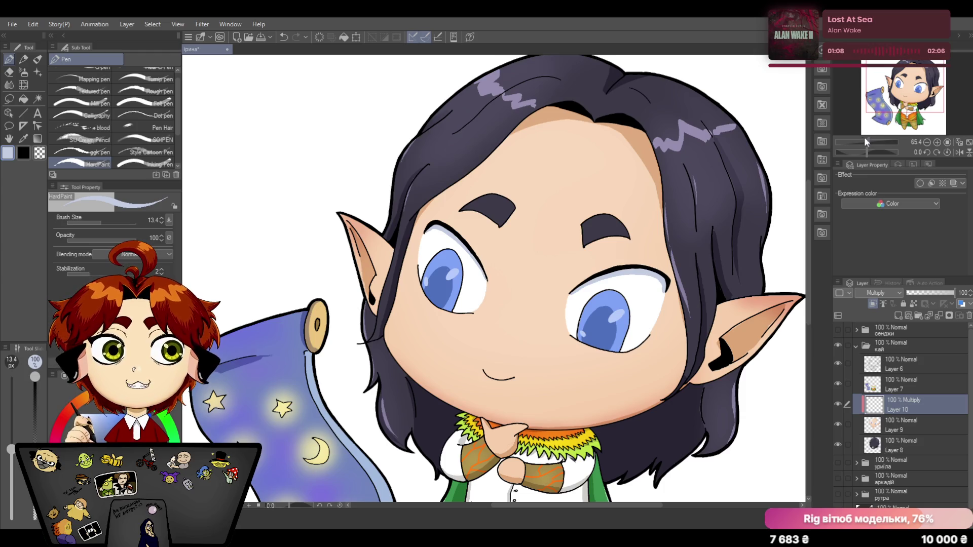
{"action": "left_click_drag", "start_coordinate": [867, 142], "coordinate": [863, 142]}
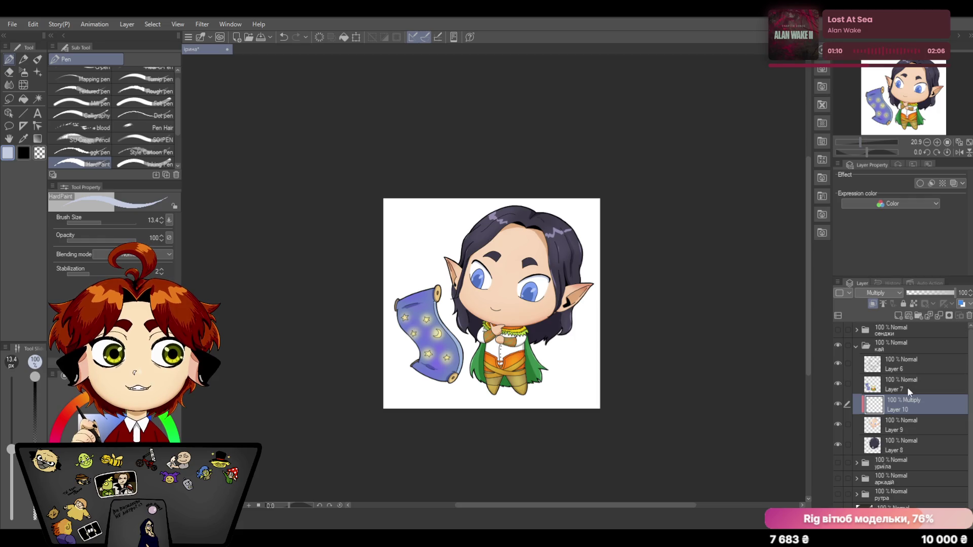
Delete the Multiply Layer 10 and save the drawing with Ctrl+S.
{"action": "key", "text": "Delete"}
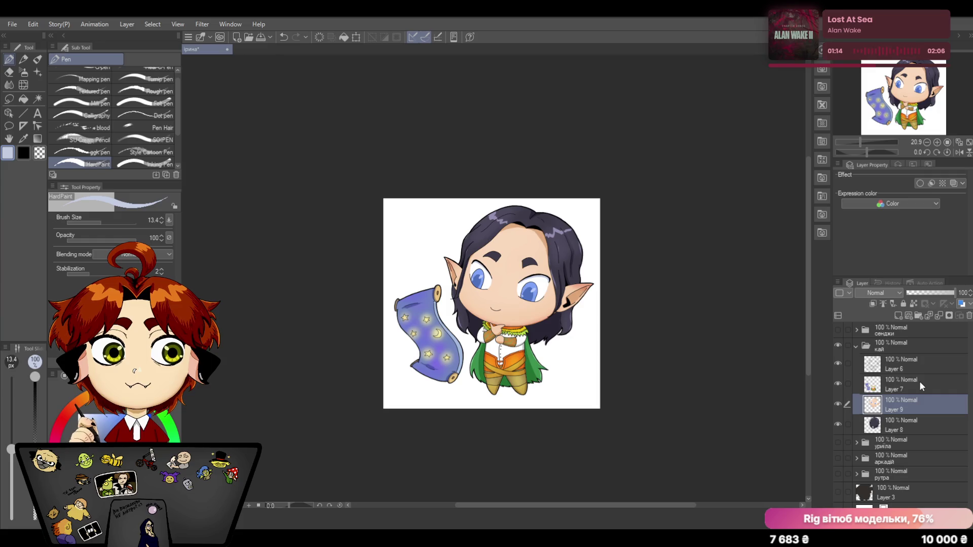
{"action": "left_click_drag", "start_coordinate": [860, 142], "coordinate": [860, 142]}
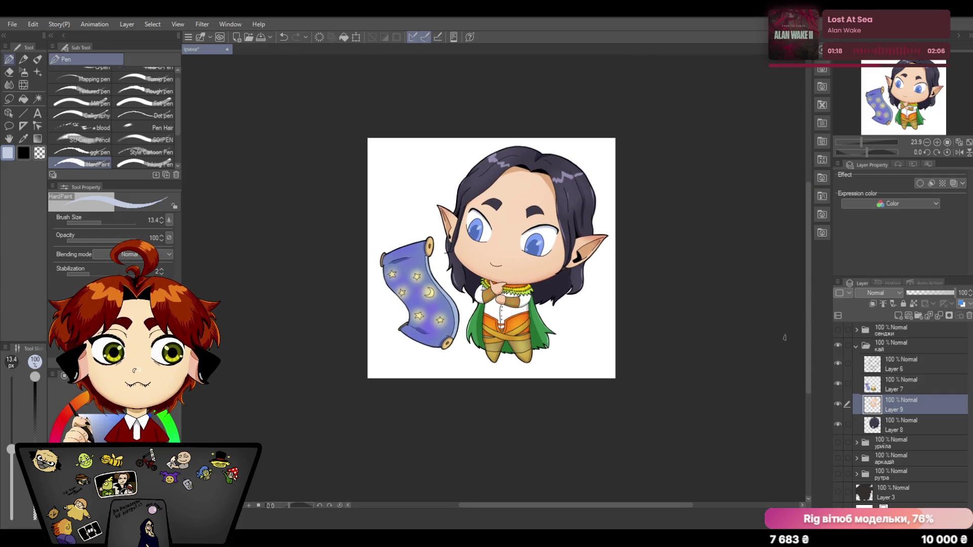
{"action": "key", "text": "ctrl+s"}
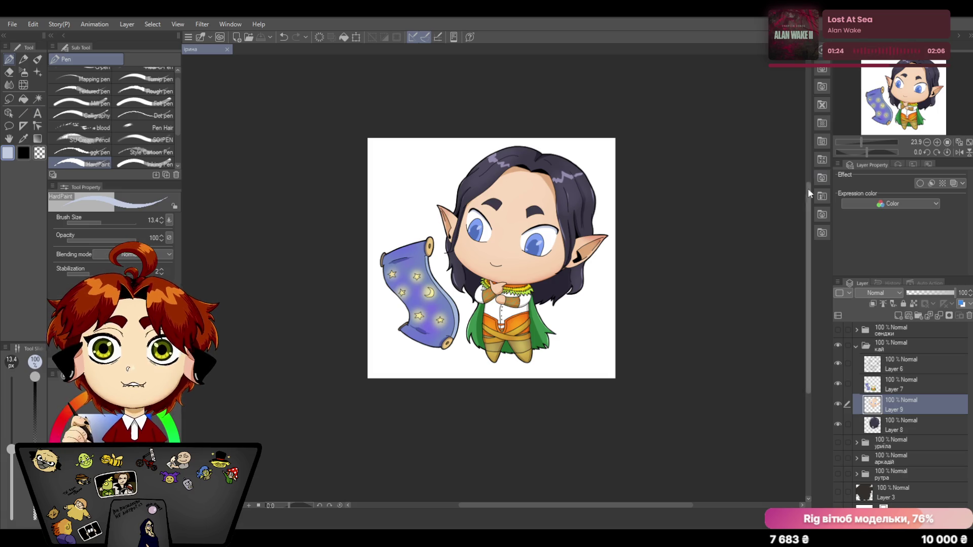
{"action": "left_click", "coordinate": [865, 142]}
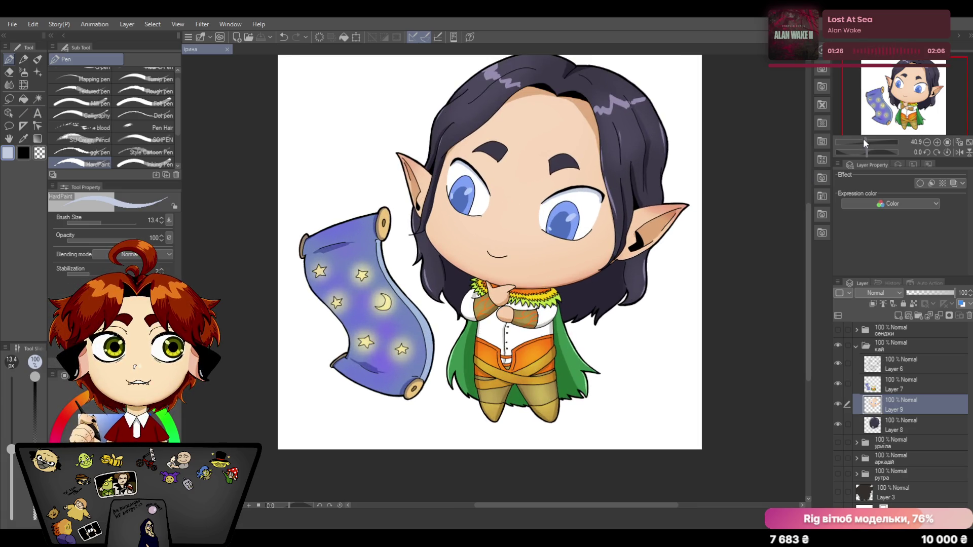
{"action": "left_click", "coordinate": [863, 141]}
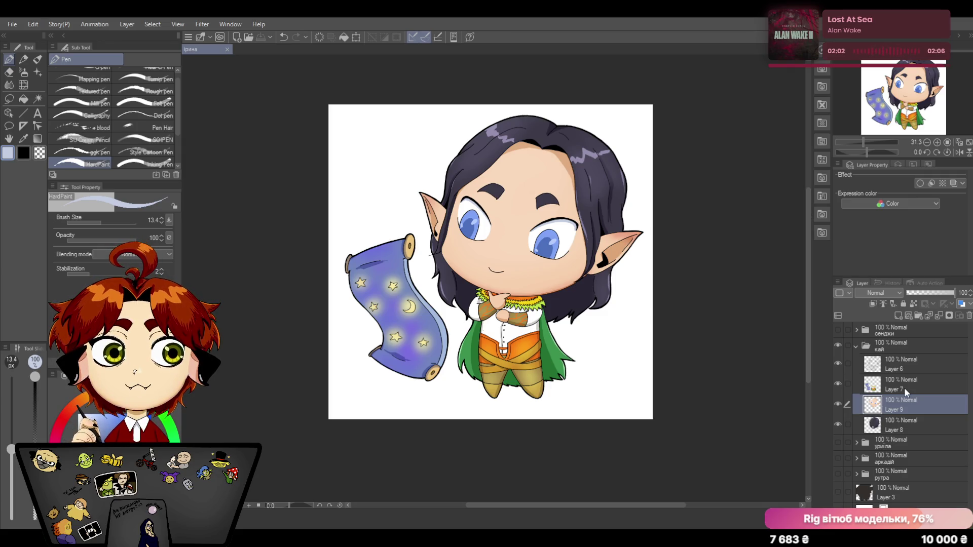
Add a new raster layer and sketch stubble marks around the mouth with the Inking Pen.
{"action": "left_click", "coordinate": [897, 315]}
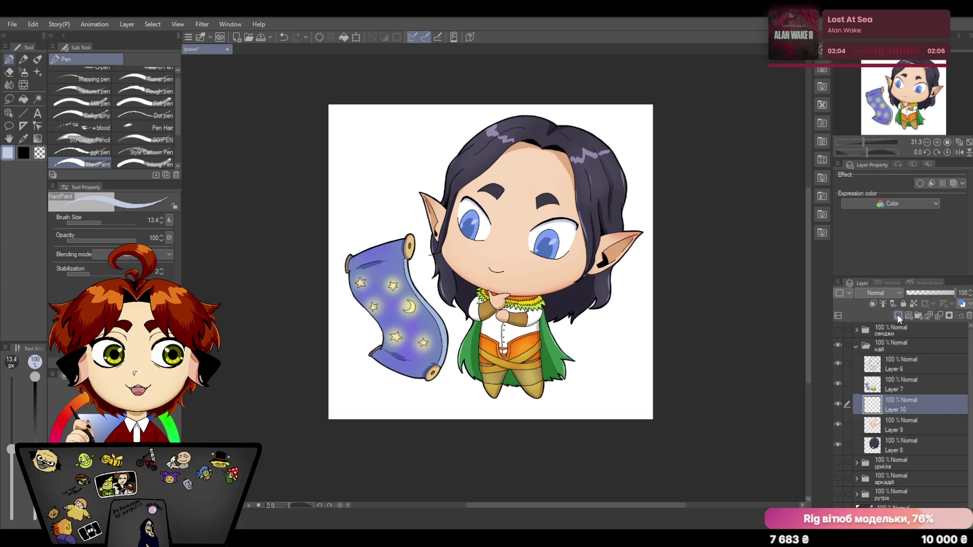
{"action": "left_click", "coordinate": [144, 163]}
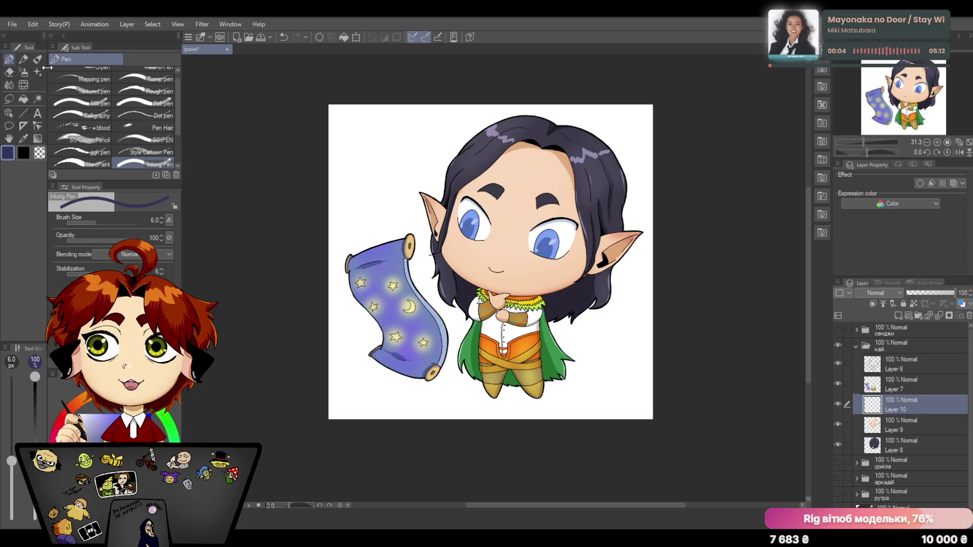
{"action": "mouse_move", "coordinate": [487, 259]}
{"action": "left_mouse_down"}
{"action": "mouse_move", "coordinate": [507, 262]}
{"action": "mouse_move", "coordinate": [506, 282]}
{"action": "left_mouse_up"}
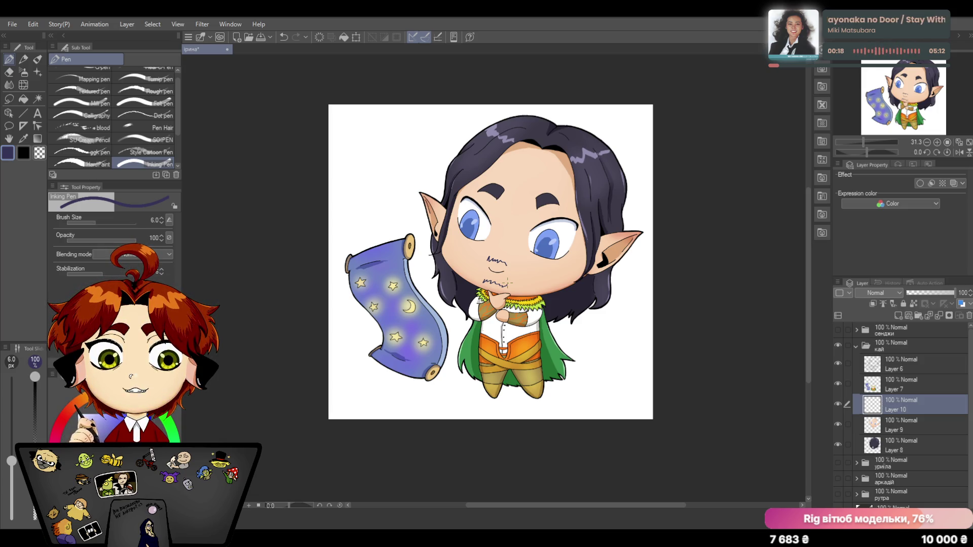
Erase the stray scribble near the nose and save the drawing.
{"action": "key", "text": "e"}
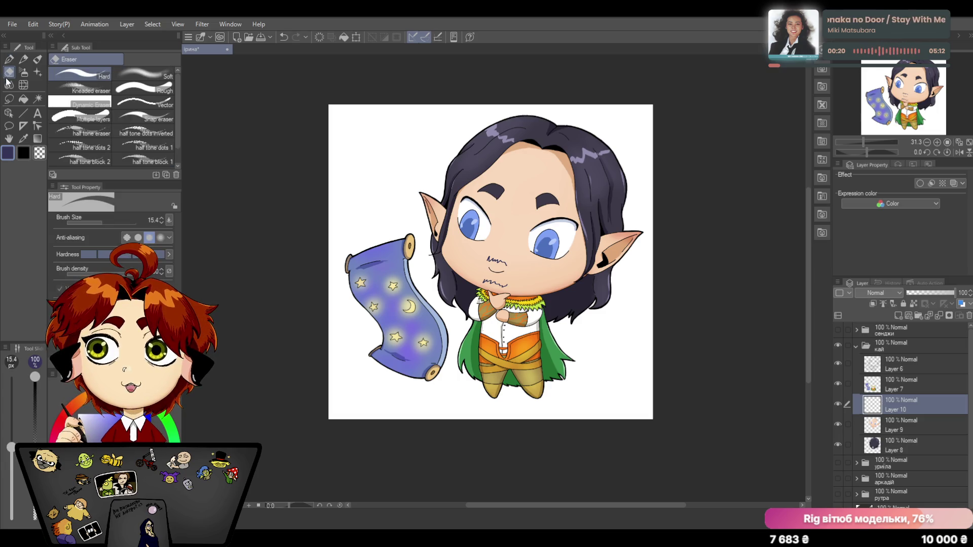
{"action": "left_click_drag", "start_coordinate": [510, 260], "coordinate": [500, 261]}
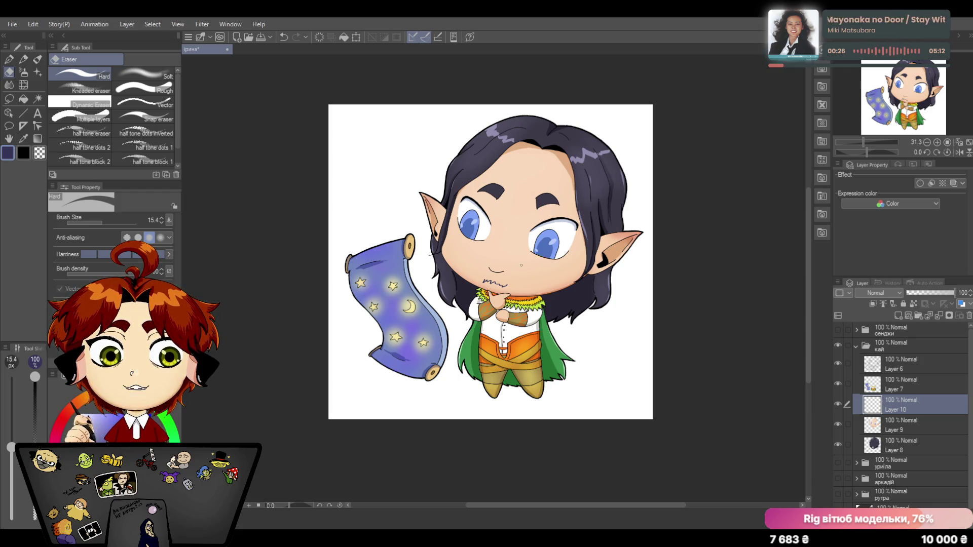
{"action": "key", "text": "ctrl+s"}
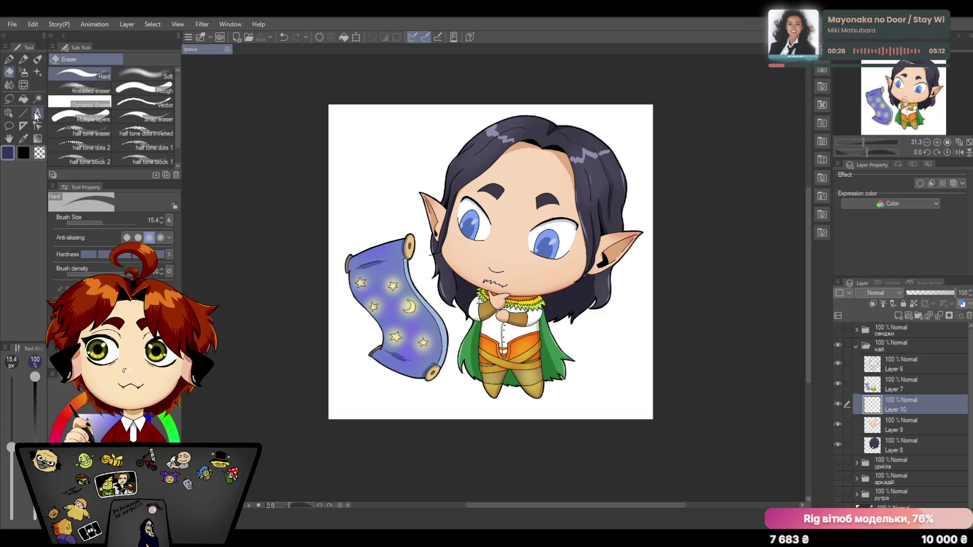